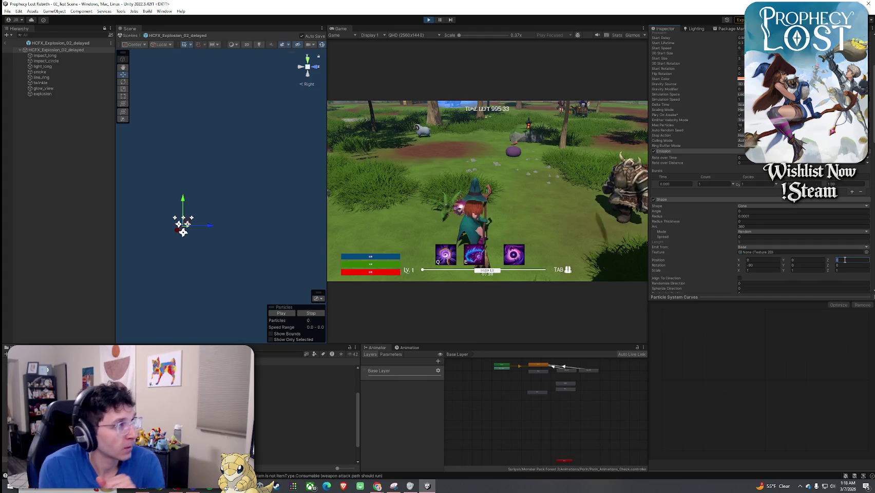
Step: Set impact_long's Shape Position Z to 0.5
type("0.5")
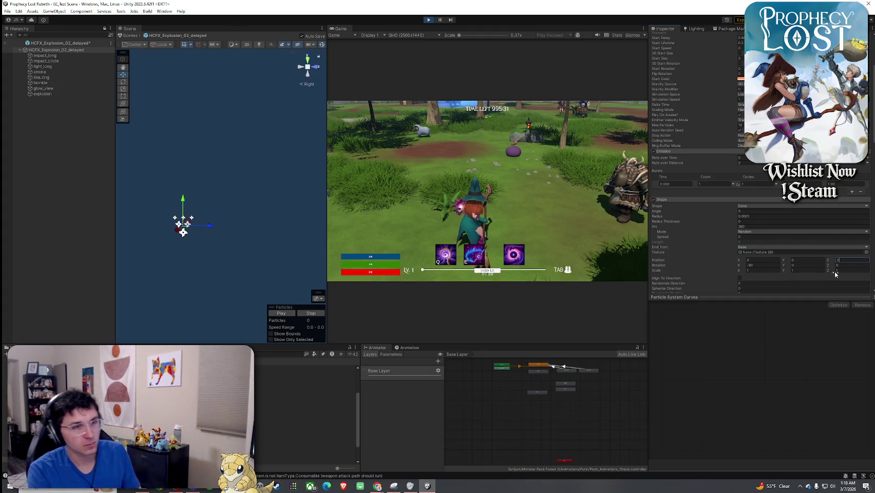
left_click(71, 54)
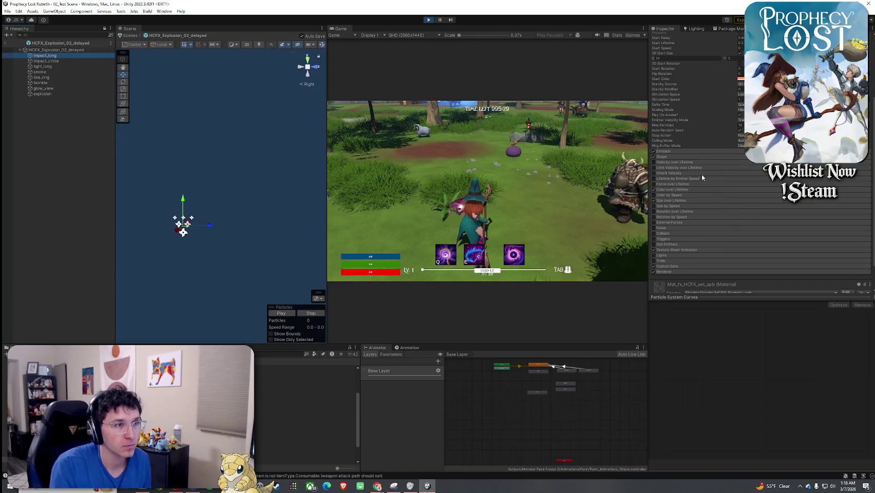
left_click(673, 152)
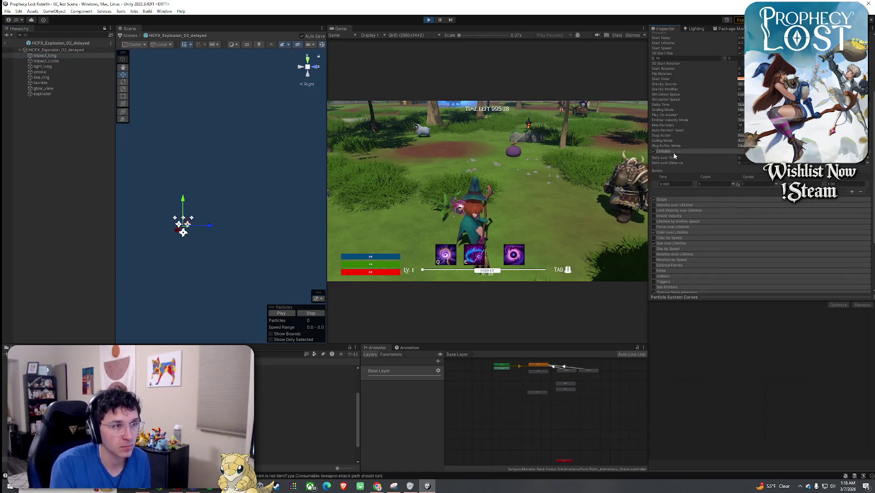
left_click(676, 199)
left_click(851, 265)
left_click(850, 261)
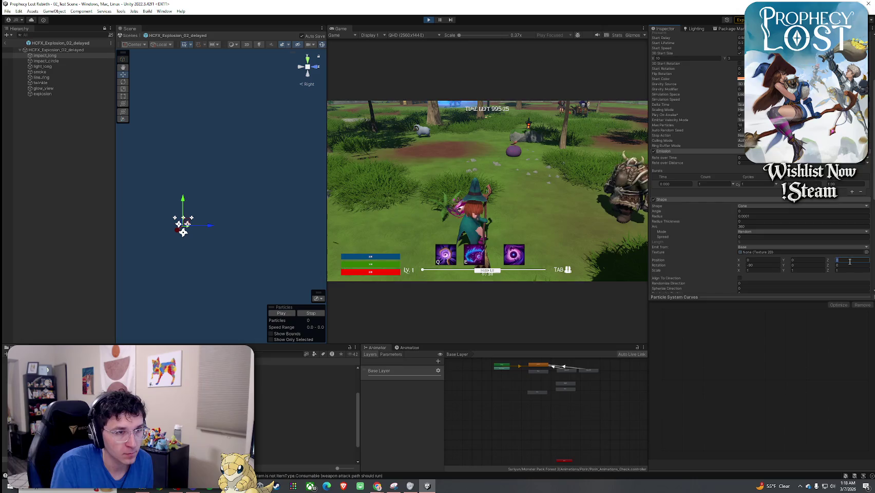
type("0.5")
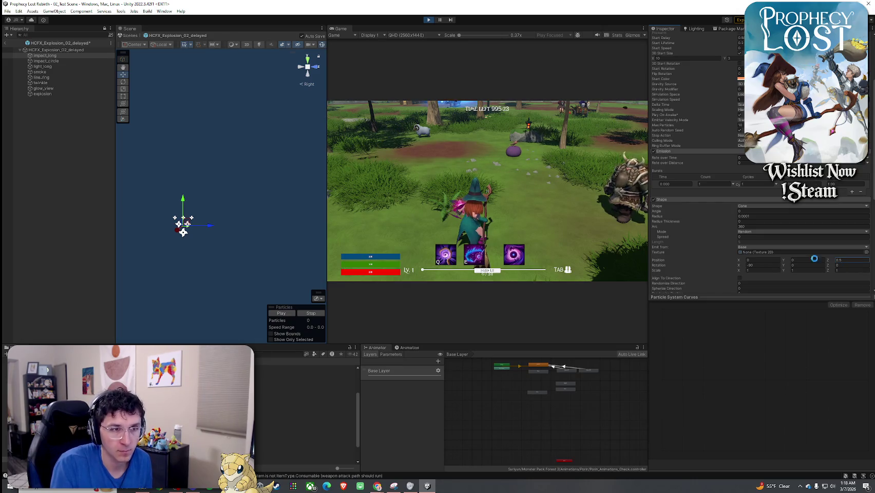
Step: Check impact_circle's Shape settings, then select light_long to check its offsets
left_click(69, 50)
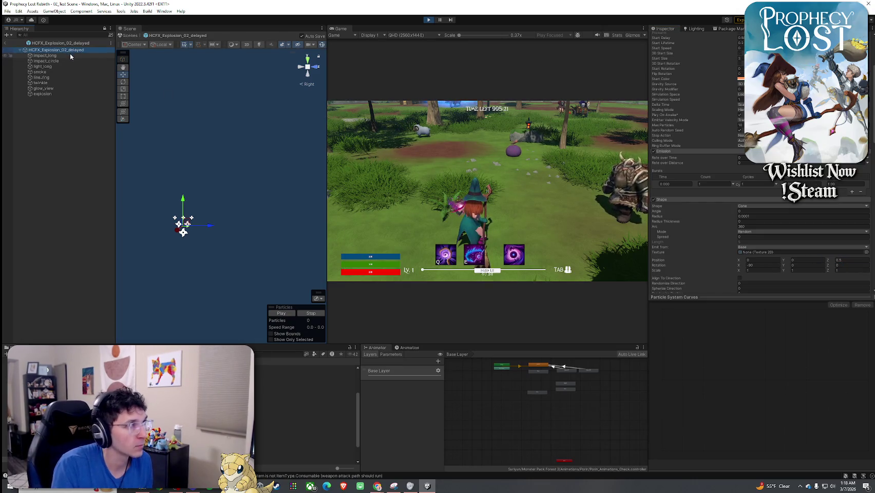
left_click(69, 61)
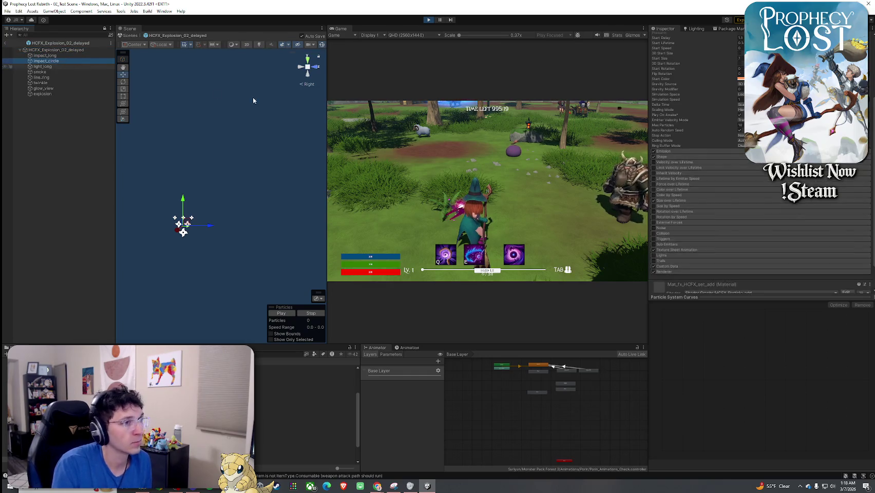
left_click(678, 156)
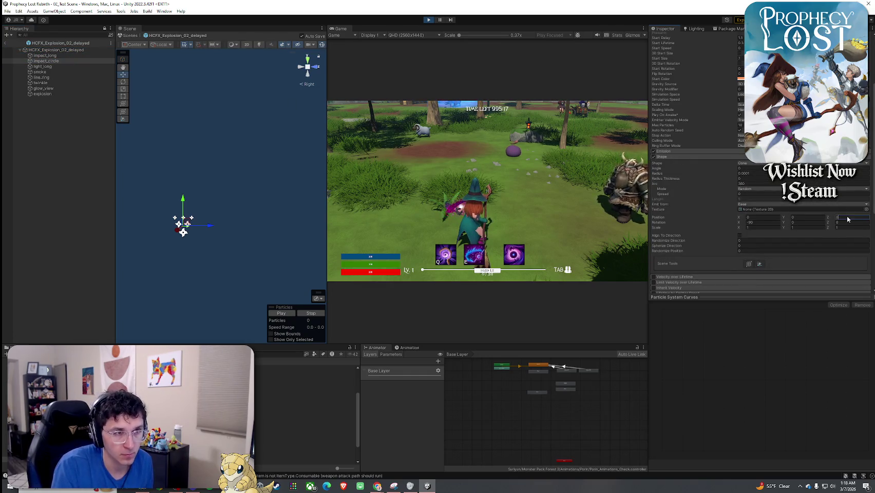
left_click(40, 67)
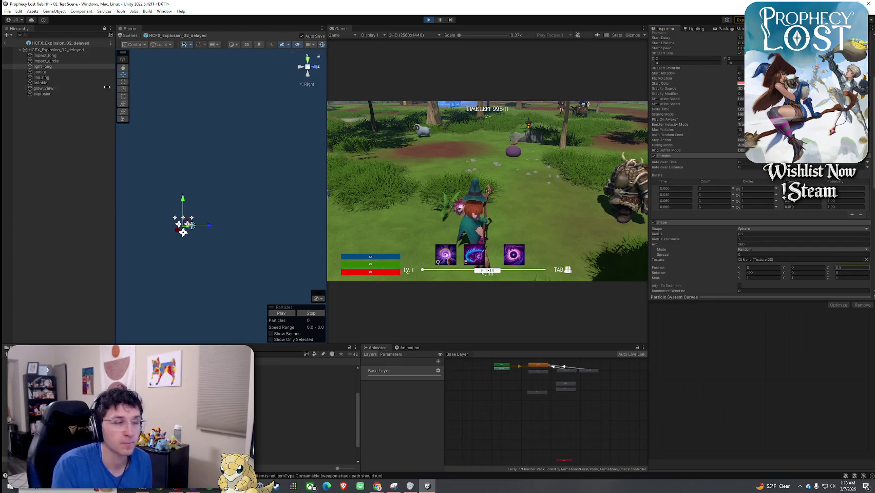
Step: Commit the smoke particle system's Shape Position Z of 0.5
left_click(46, 71)
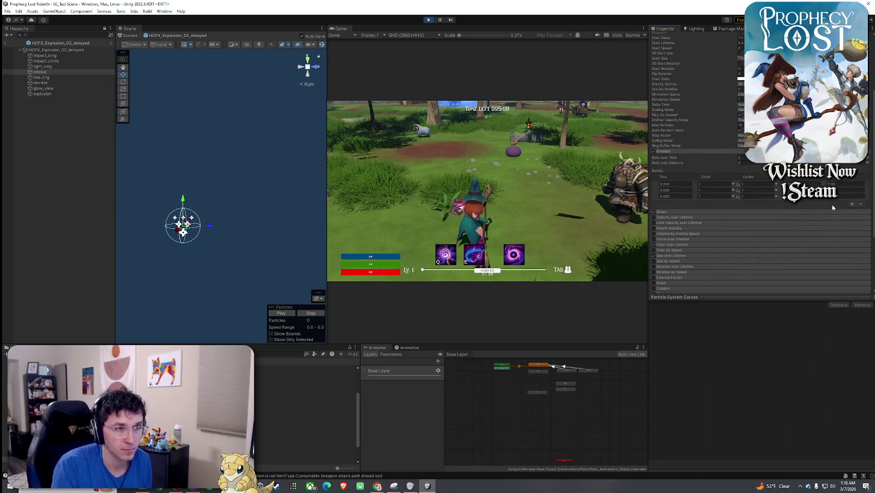
left_click(812, 217)
left_click(818, 211)
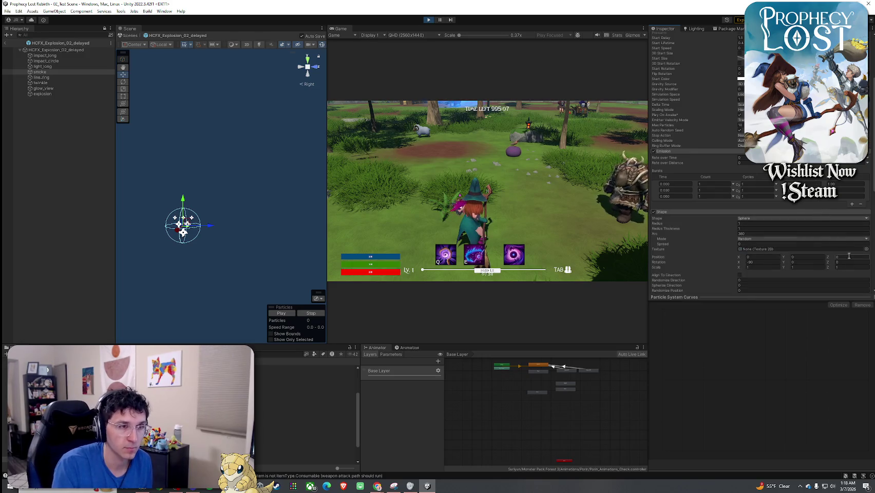
key("Return")
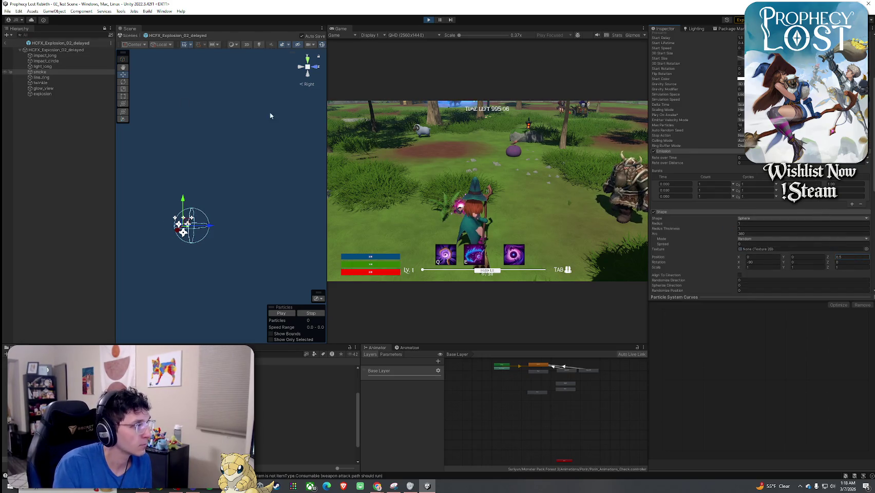
Step: Expand line_ring's Shape module and edit its Position Z value
key("Down")
left_click(780, 229)
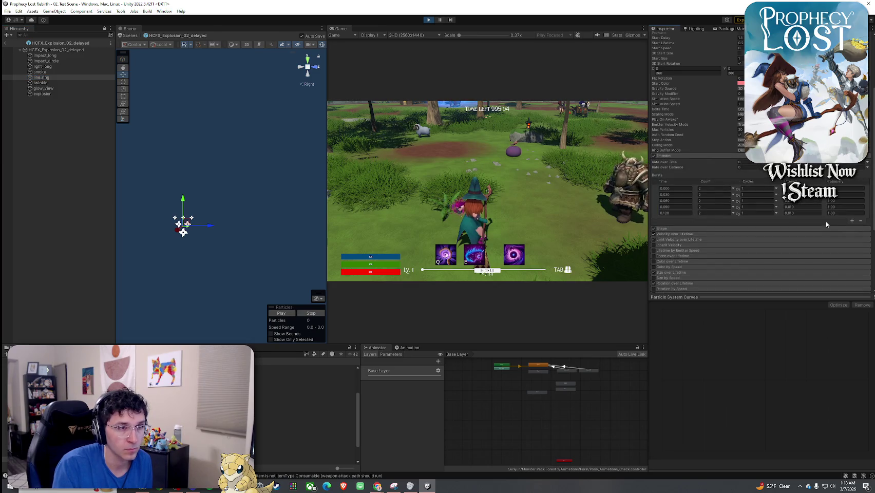
left_click(780, 229)
scroll(786, 232, "down", 3)
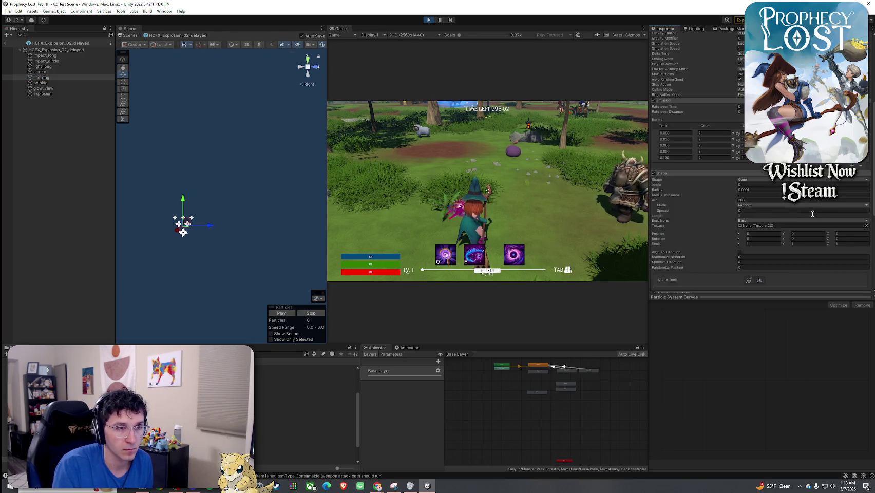
left_click(846, 234)
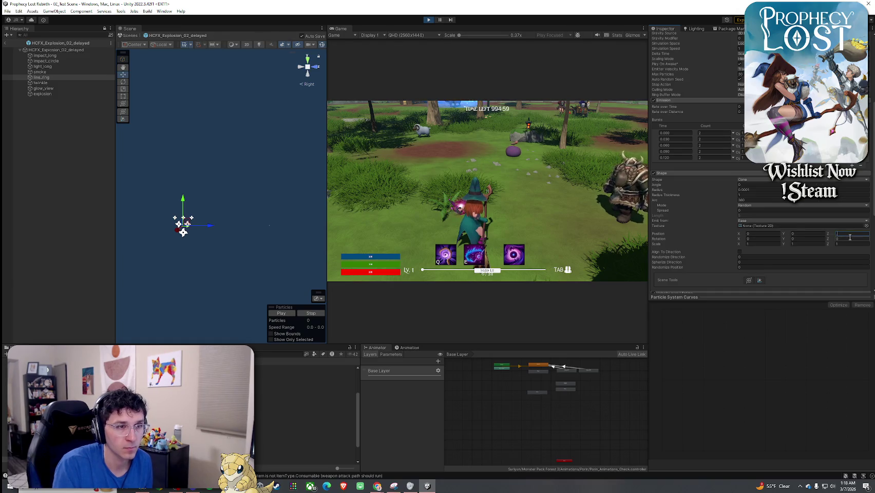
left_click(66, 83)
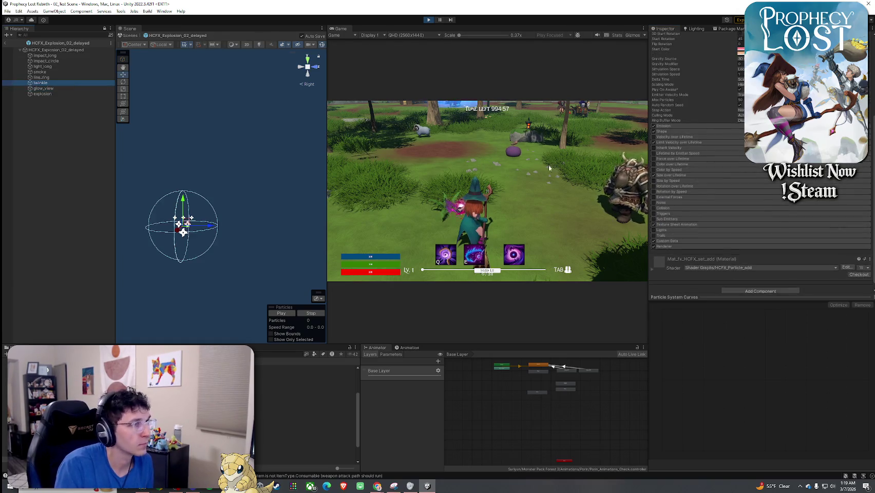
Step: Check the Shape settings of twinkle, glow_view and line_ring
left_click(667, 126)
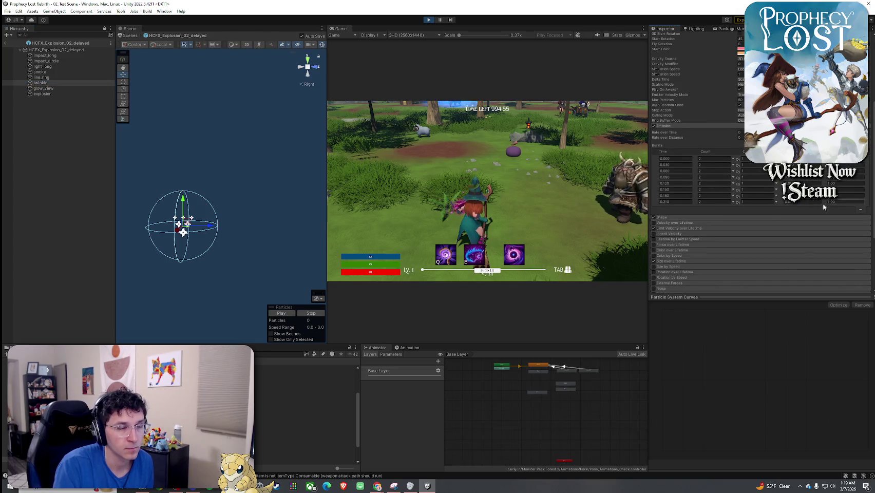
left_click(780, 218)
scroll(781, 224, "down", 5)
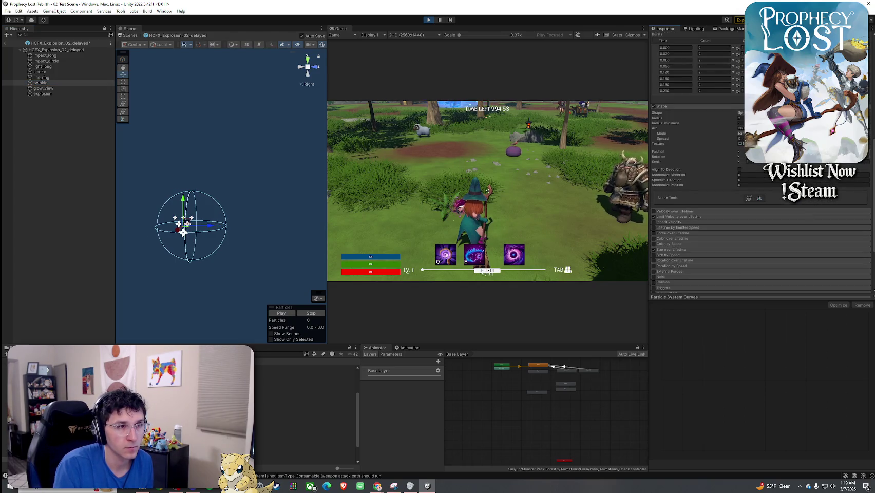
left_click(51, 88)
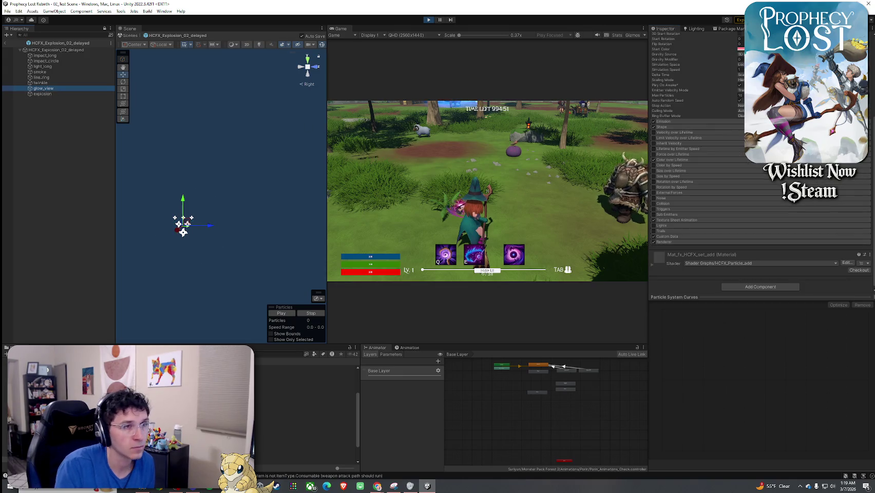
left_click(662, 126)
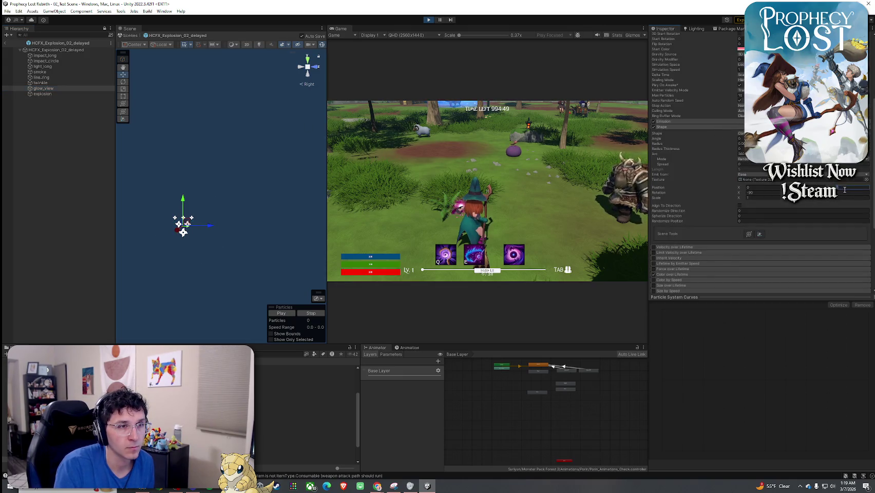
left_click(58, 78)
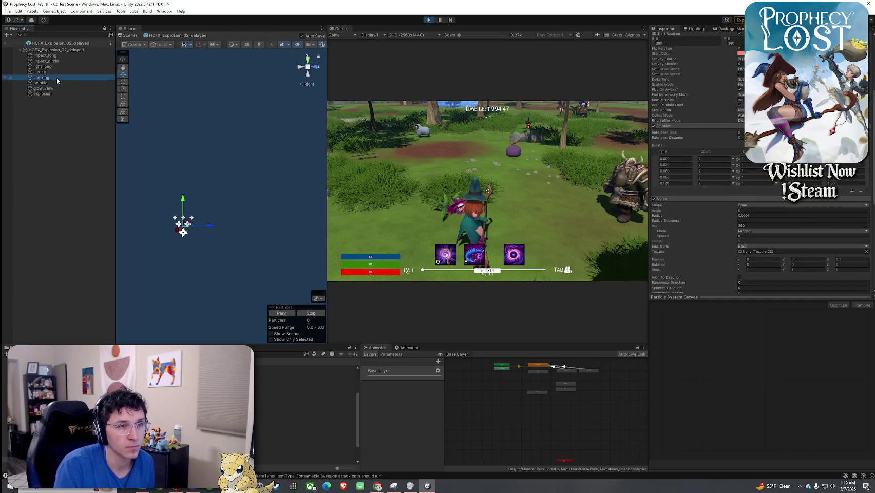
left_click(58, 82)
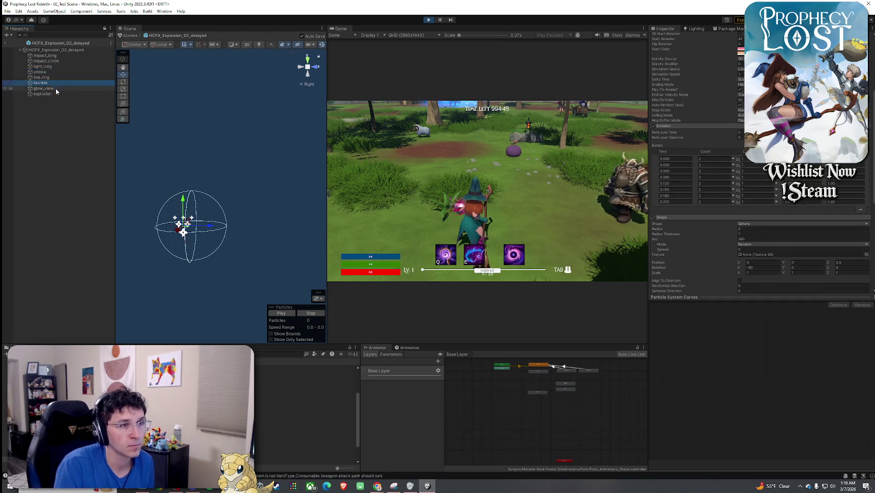
left_click(56, 89)
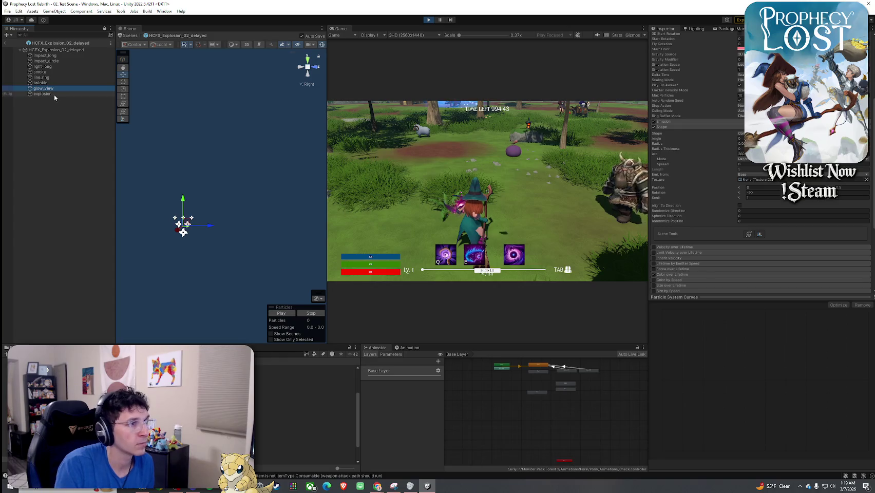
Step: Set the explosion particle system's Shape Position Z to 0.5
left_click(54, 94)
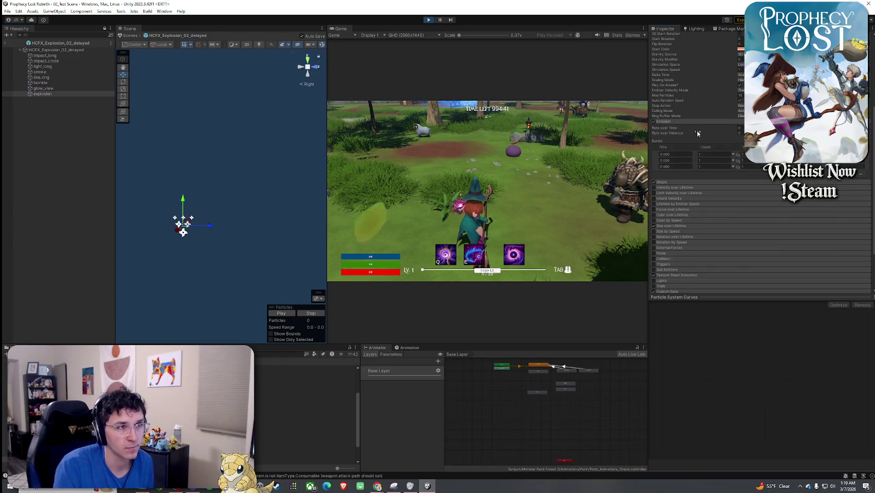
left_click(833, 182)
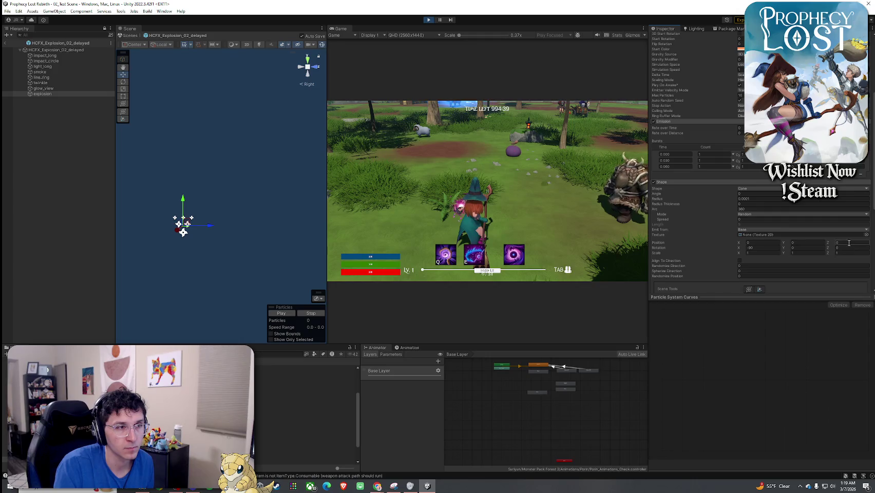
type("0.5")
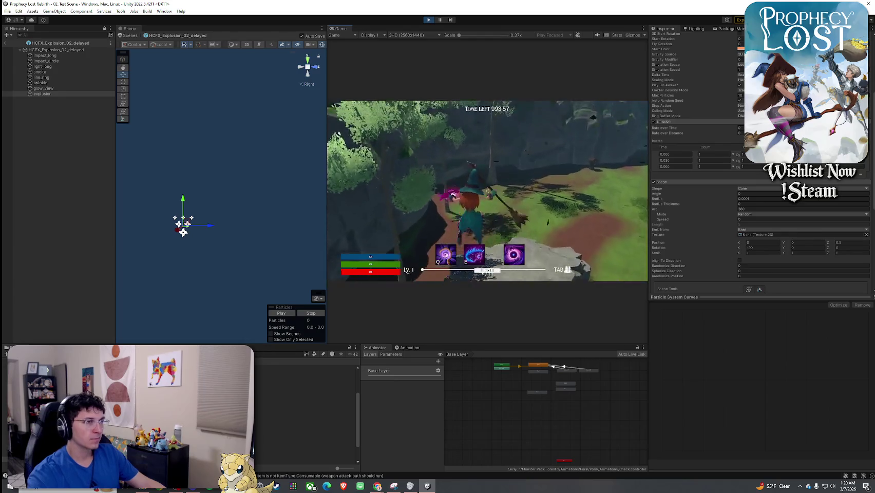
Step: Stop Play mode and save the prefab changes from the File menu
key("super")
scroll(654, 90, "up", 5)
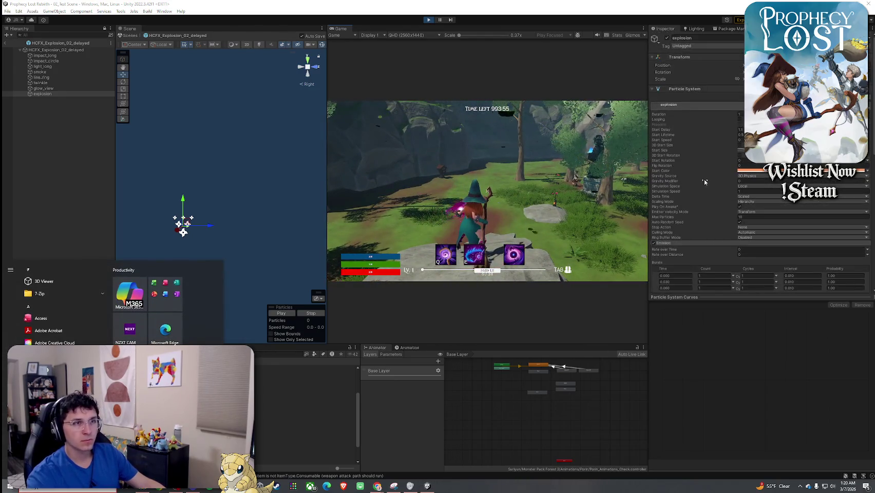
left_click(655, 90)
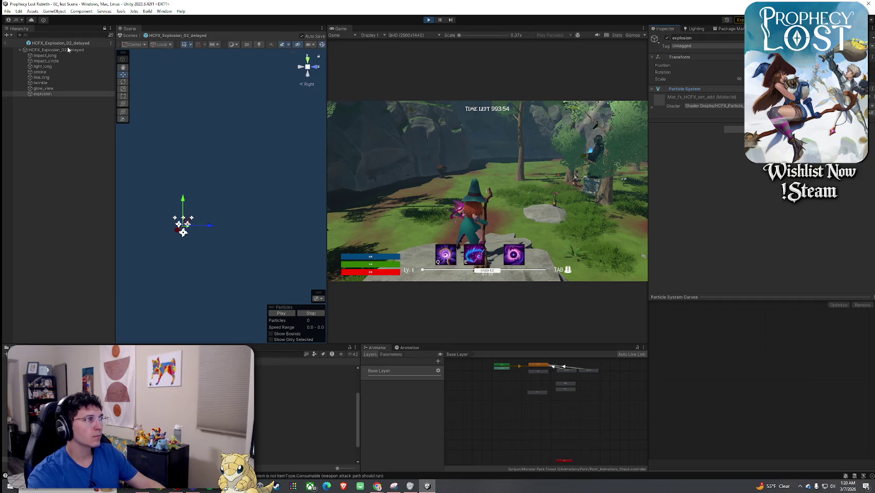
left_click(428, 20)
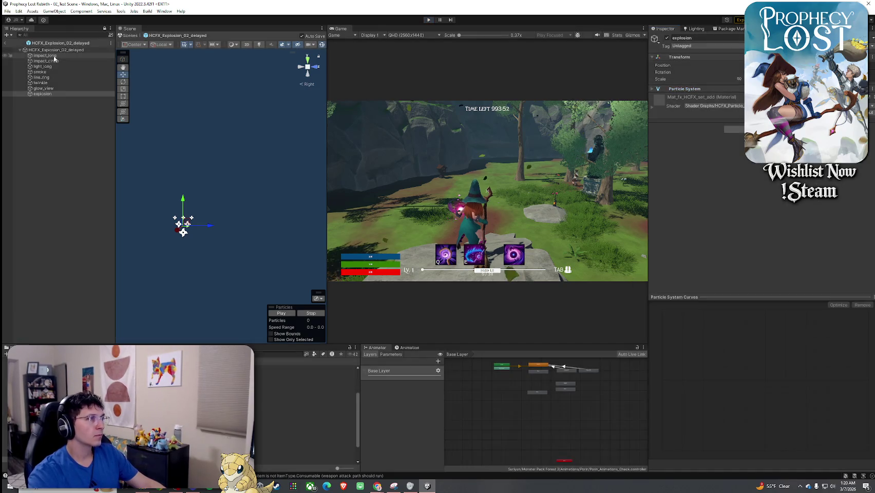
left_click(7, 10)
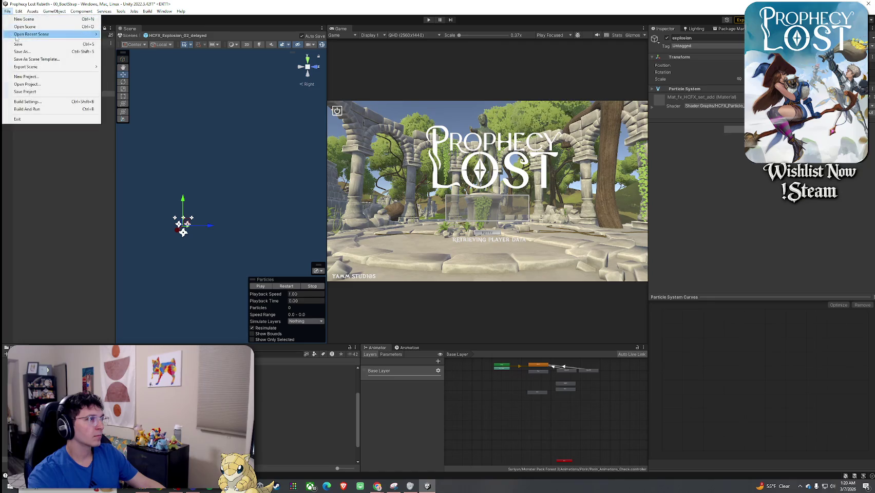
left_click(7, 45)
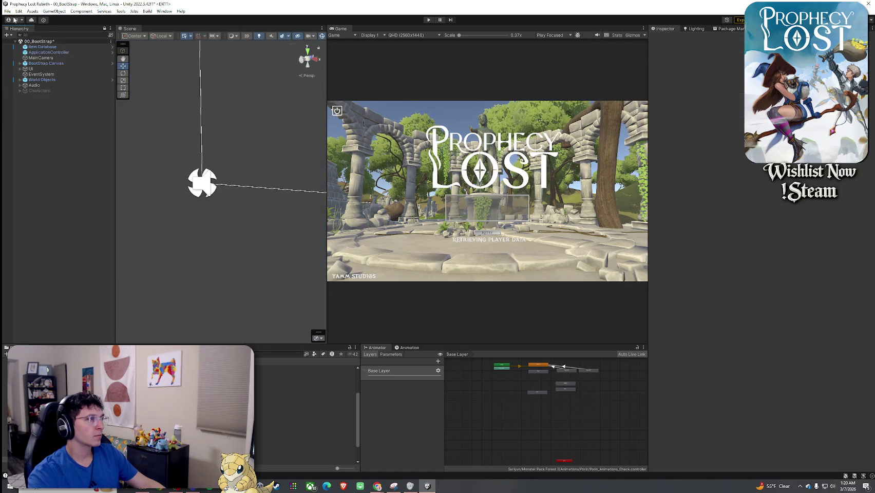
left_click(7, 10)
Step: Return to the 00_BootStrap scene and bring The Plan browser window over Unity
left_click(21, 82)
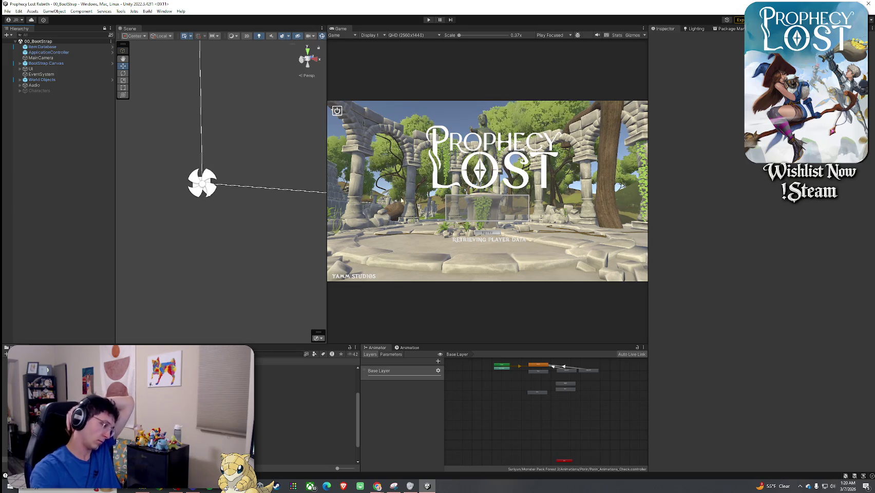
key("alt+Tab")
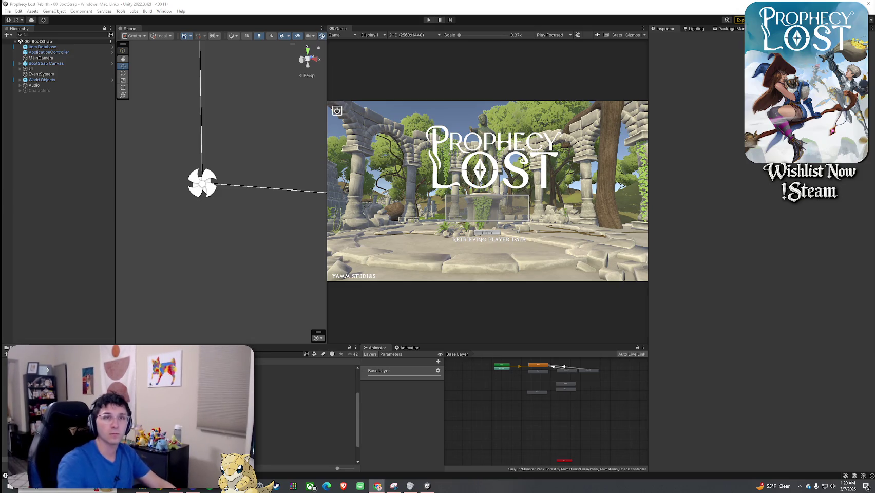
key("super+shift+Left")
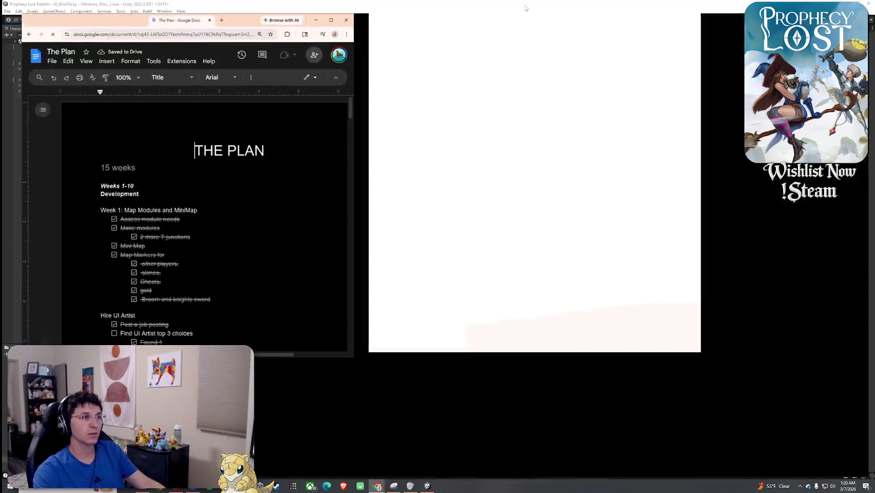
Step: Delete the empty checklist line under Bracelets in Week 4
scroll(503, 191, "down", 10)
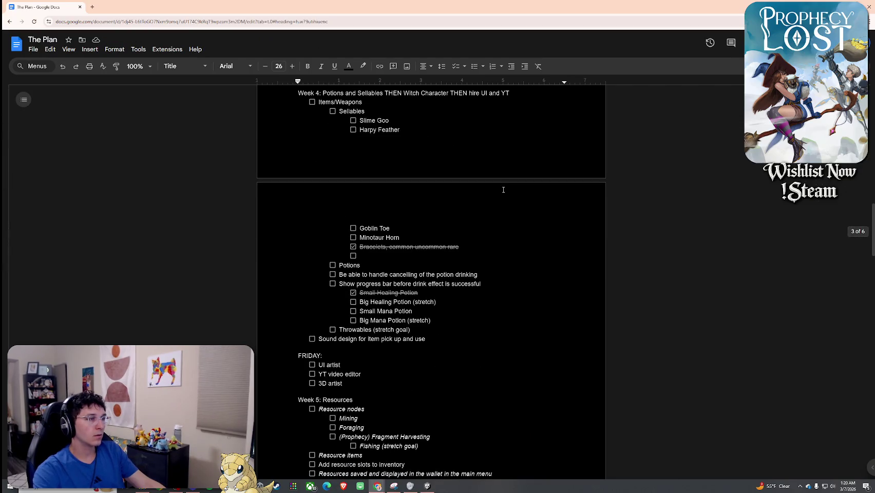
scroll(504, 189, "up", 1)
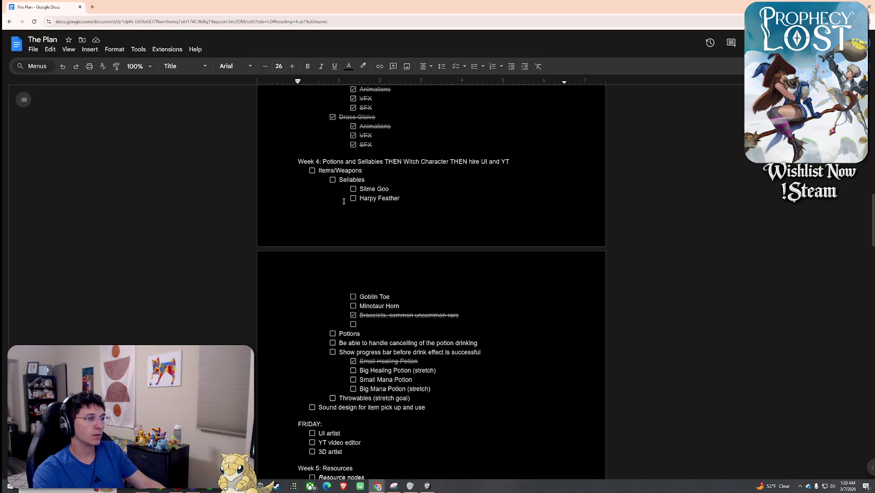
left_click(395, 325)
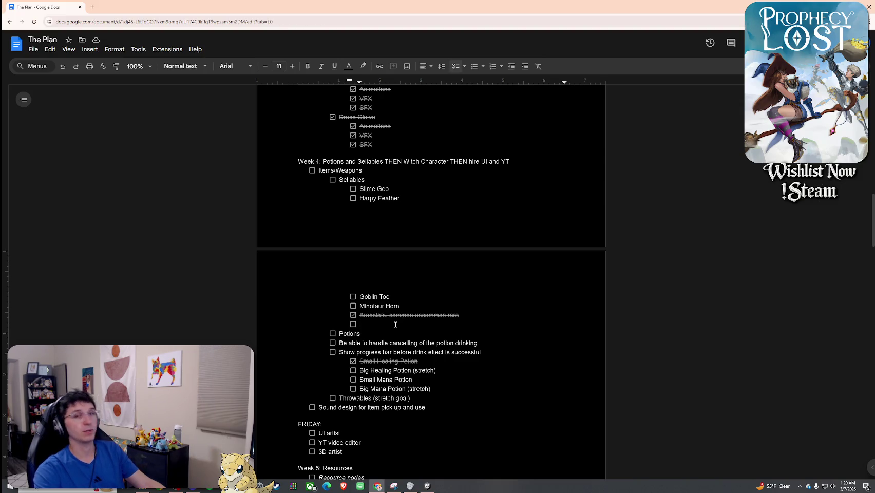
key("BackSpace")
key("BackSpace")
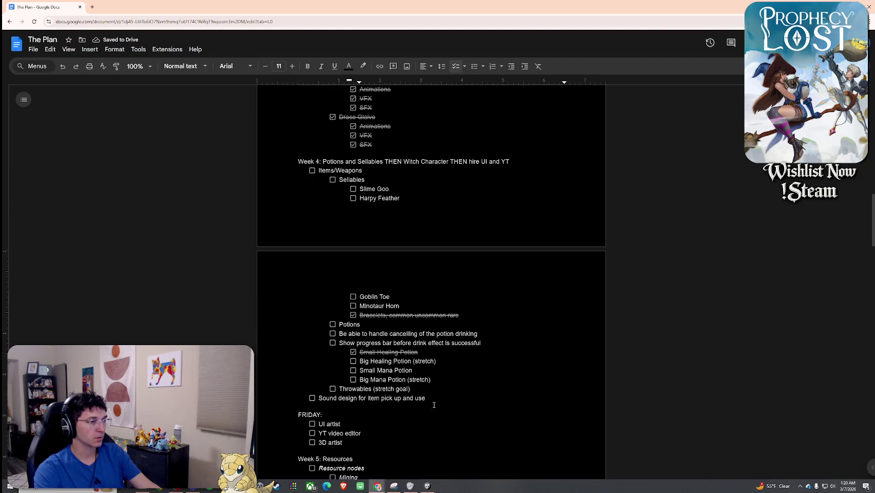
Step: Select the three items in the FRIDAY hiring list
mouse_move(434, 404)
left_mouse_down()
mouse_move(432, 380)
mouse_move(281, 163)
mouse_move(381, 220)
left_mouse_up()
left_click(381, 221)
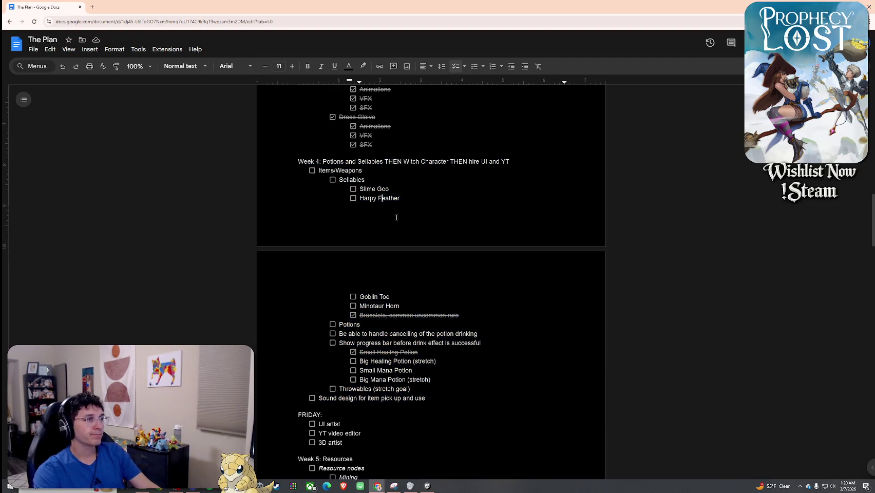
left_click(414, 201)
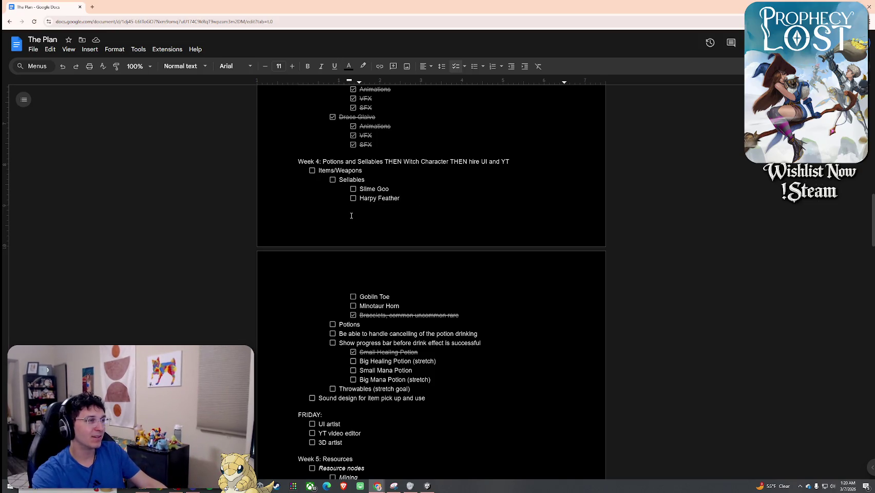
scroll(351, 215, "up", 3)
scroll(327, 276, "down", 5)
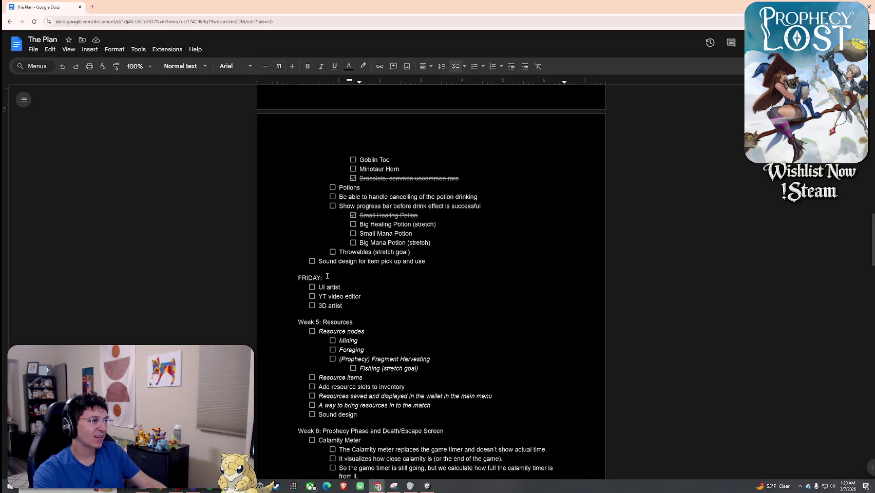
left_click(323, 286)
left_click_drag(343, 306, 295, 287)
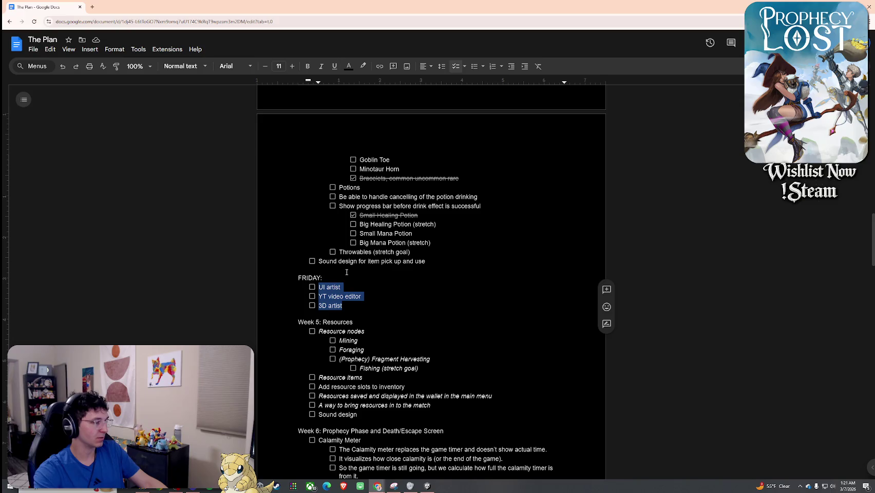
Step: Rename the FRIDAY: hiring heading to SATURDAY:
left_click(324, 277)
left_click_drag(308, 278, 293, 279)
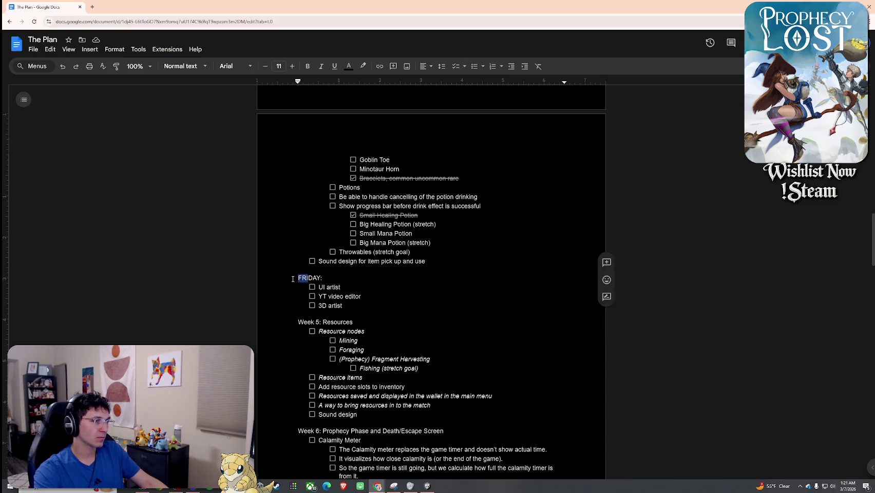
type("SATUR")
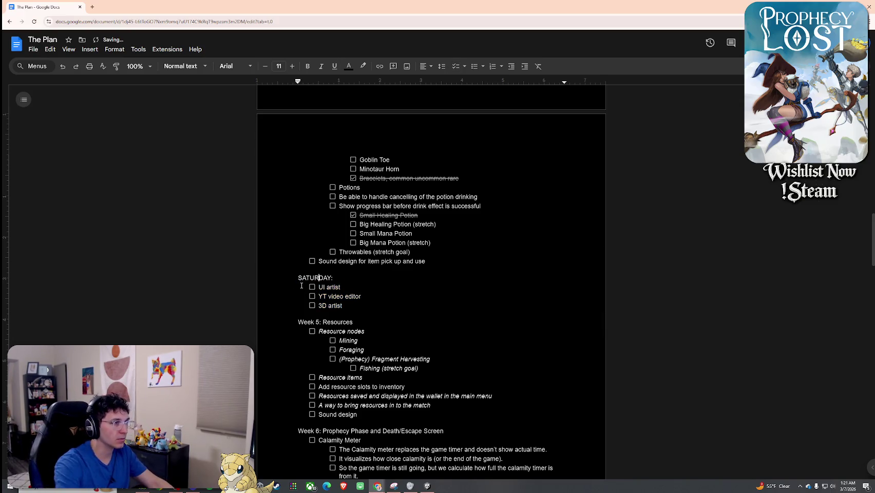
left_click(356, 278)
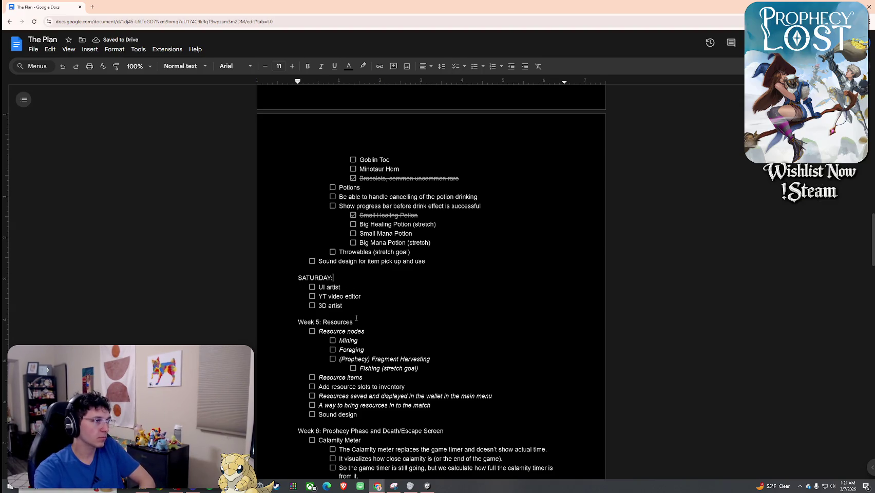
Step: Cut the Witch task list out of Week 8 and remove 'Witch THEN' from its heading
scroll(356, 317, "down", 10)
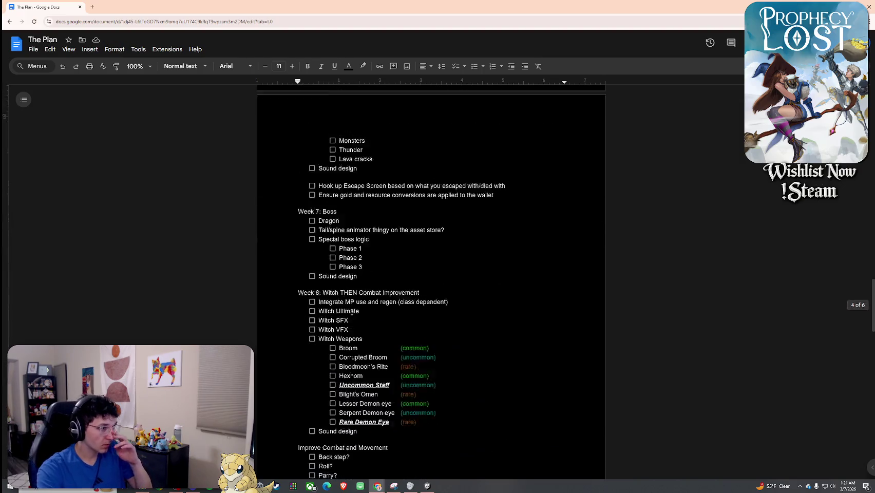
scroll(352, 311, "down", 2)
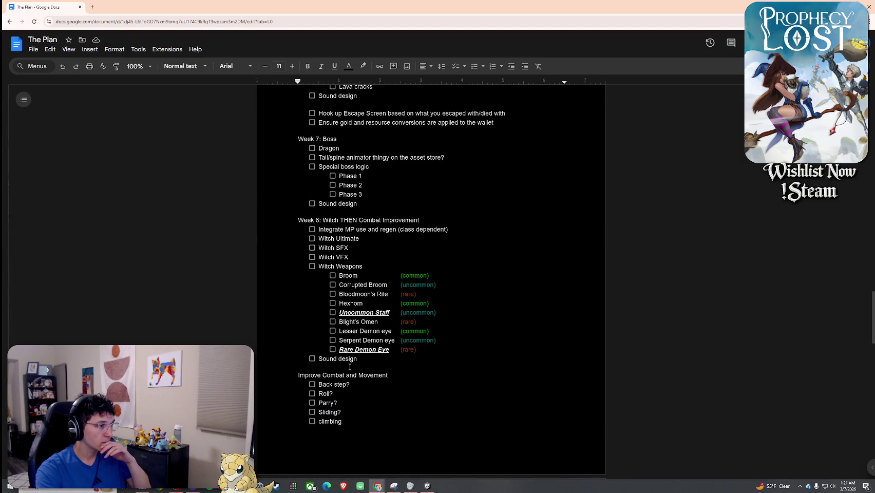
left_click_drag(350, 367, 239, 229)
key("ctrl+c")
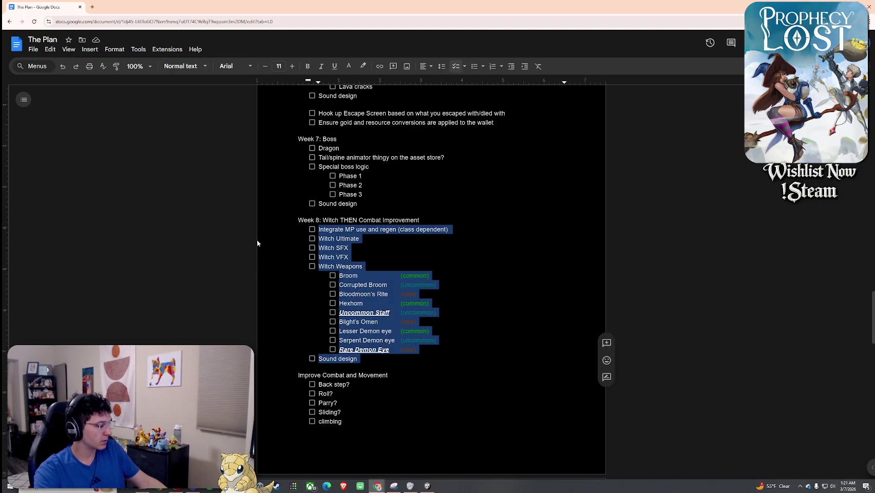
key("BackSpace")
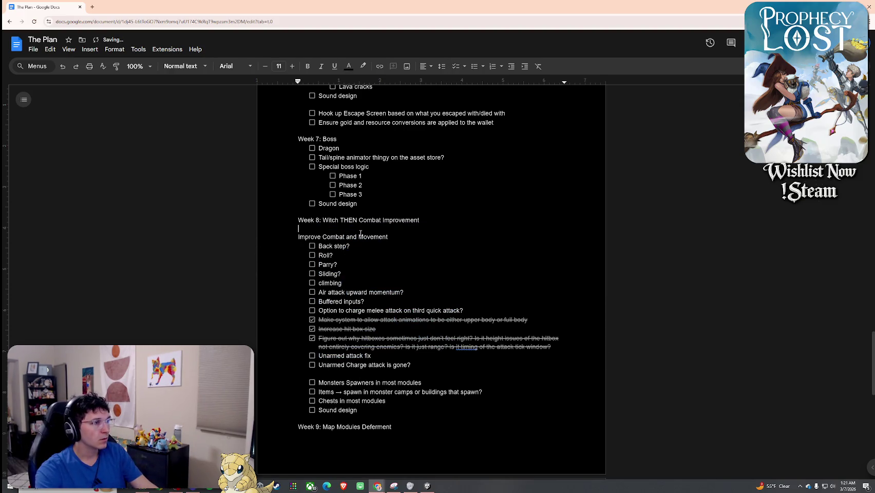
left_click_drag(360, 222, 323, 221)
key("BackSpace")
Step: Paste the Witch tasks after 3D artist under a new 'Witch:' heading
scroll(355, 311, "up", 5)
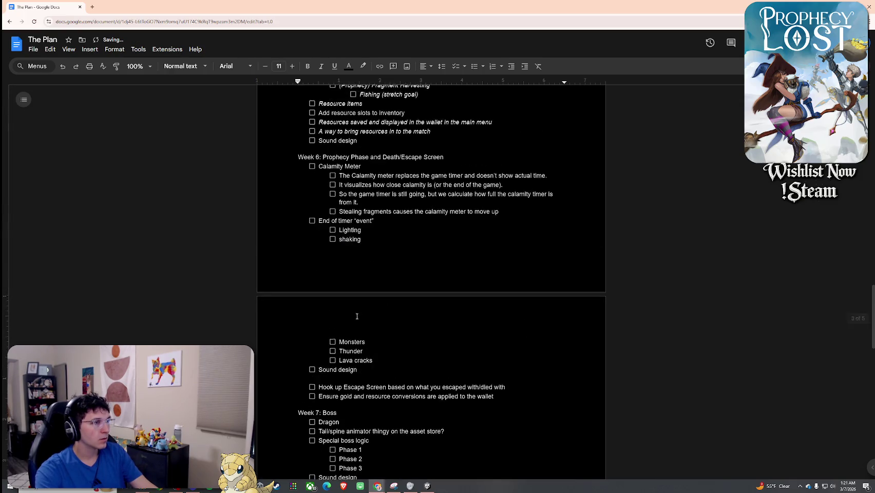
scroll(355, 312, "up", 4)
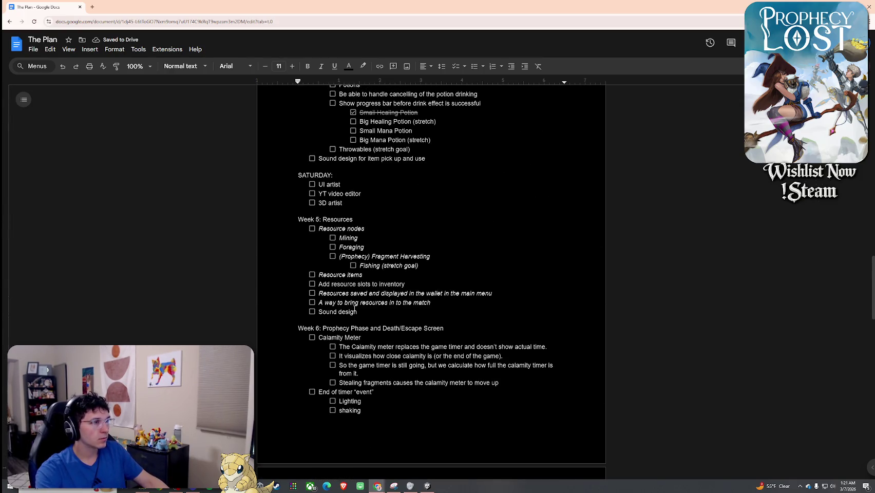
scroll(347, 269, "up", 1)
left_click(353, 270)
key("Return")
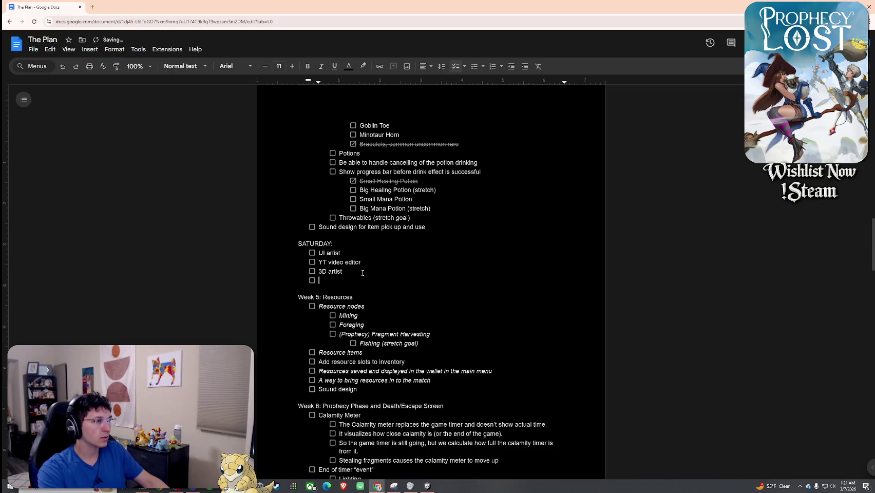
key("ctrl+v")
key("Return")
key("Return")
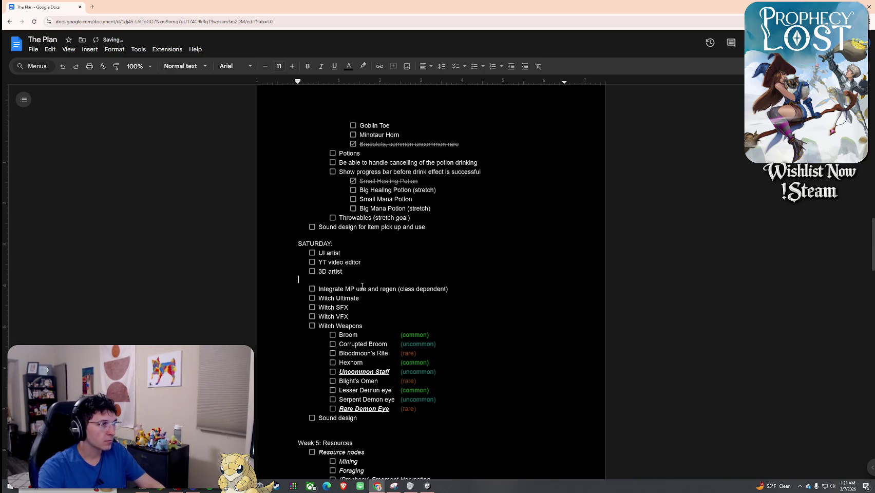
type("Witch:")
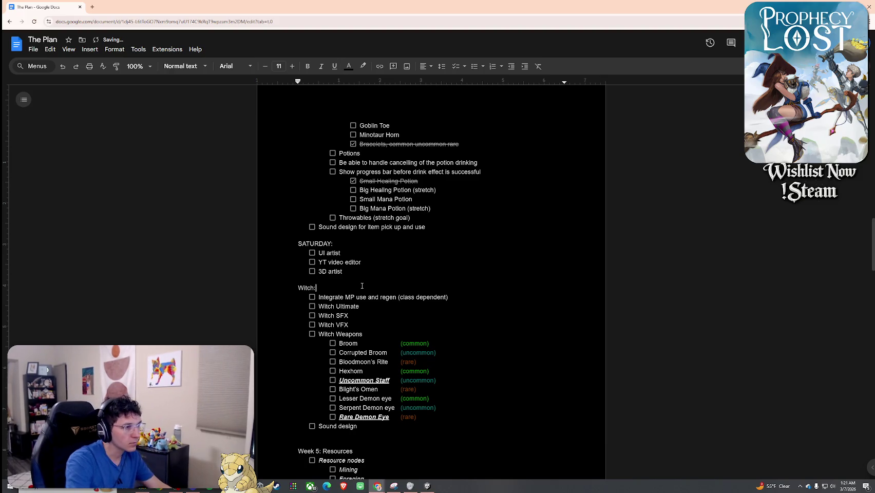
scroll(360, 287, "down", 2)
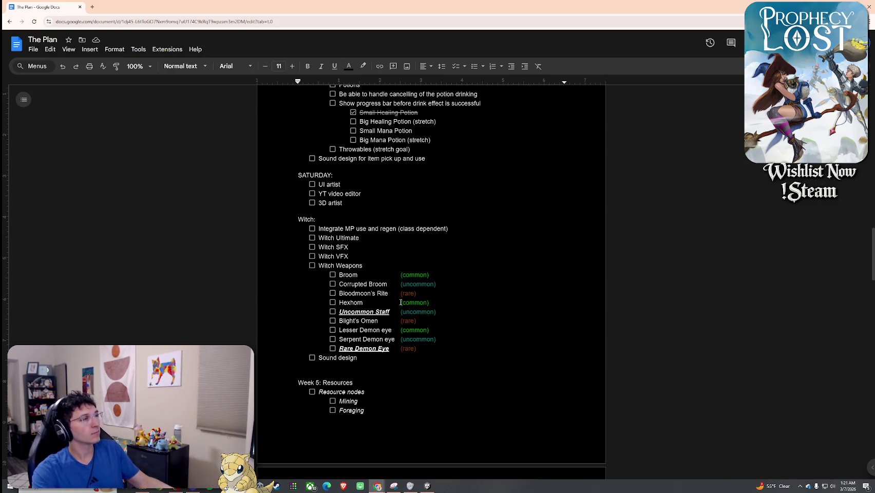
Step: Scroll through the plan to review the SATURDAY hiring list and the new Witch: section
scroll(390, 316, "up", 3)
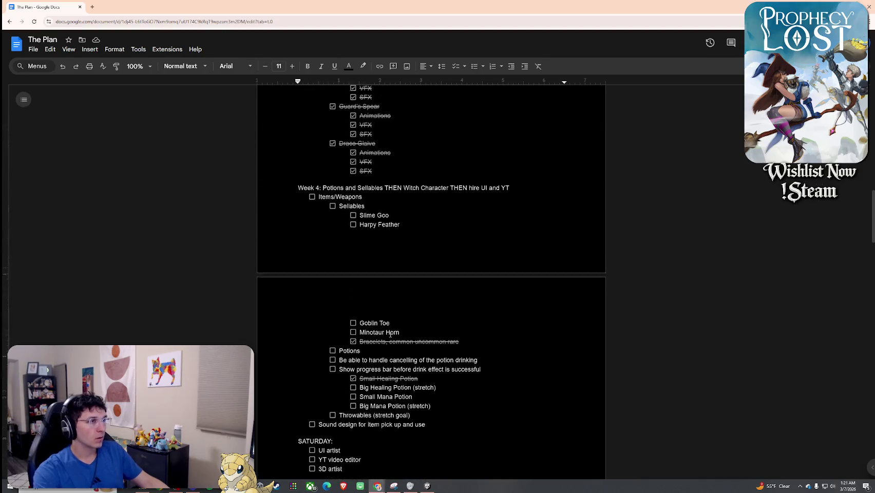
scroll(391, 334, "down", 5)
scroll(317, 213, "up", 5)
scroll(346, 263, "down", 7)
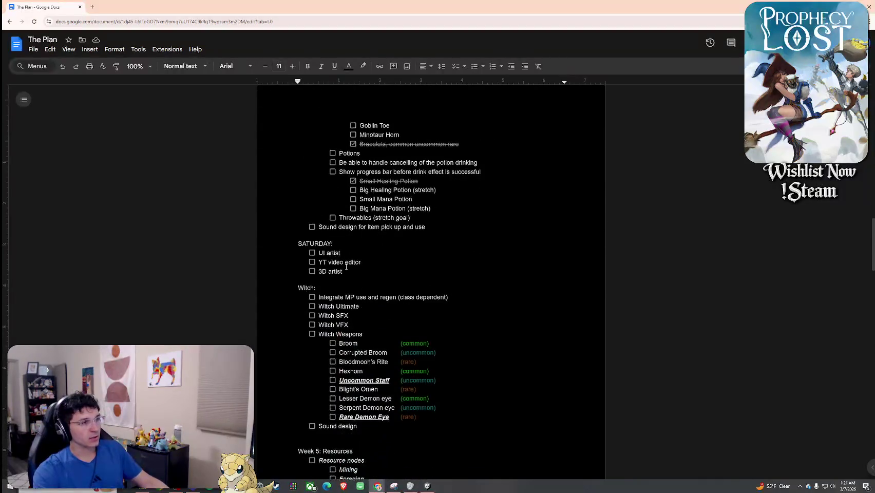
scroll(312, 280, "down", 3)
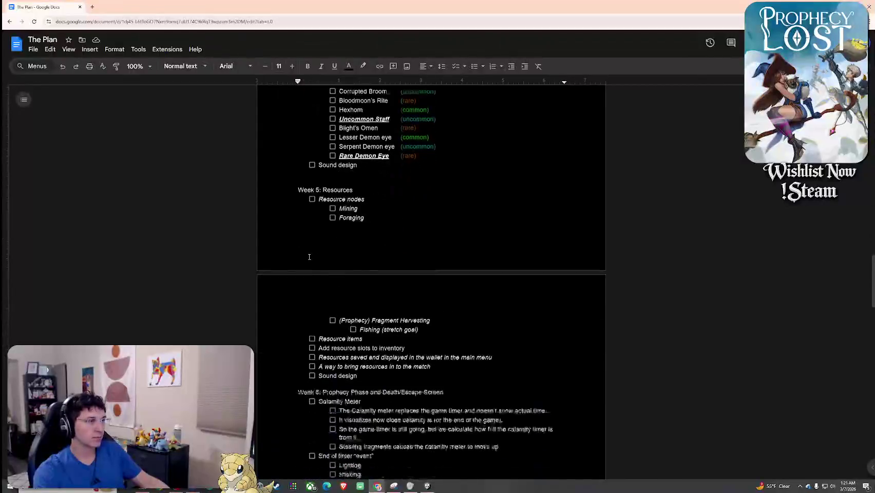
scroll(295, 221, "up", 2)
left_click_drag(323, 211, 349, 222)
scroll(348, 226, "down", 7)
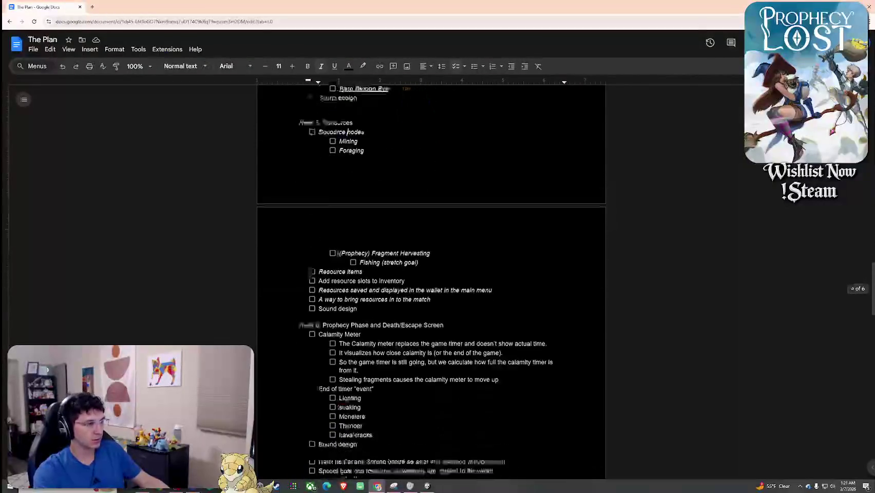
left_click(362, 252)
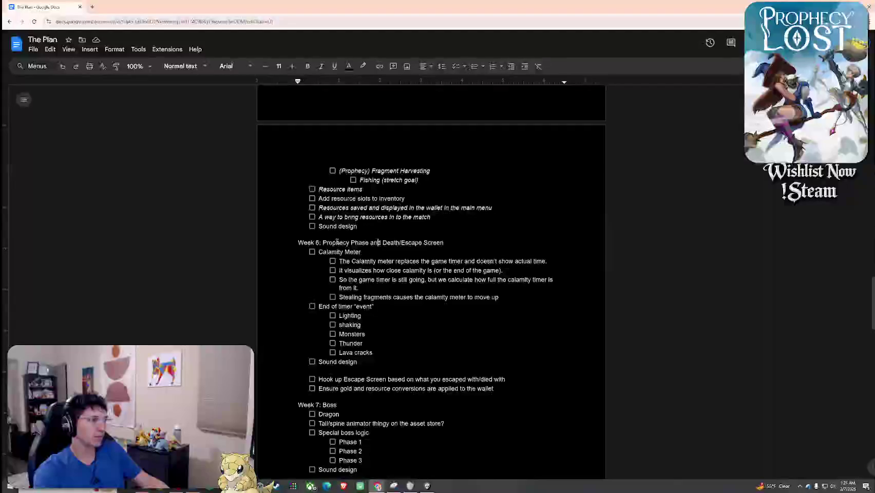
left_click_drag(324, 252, 369, 253)
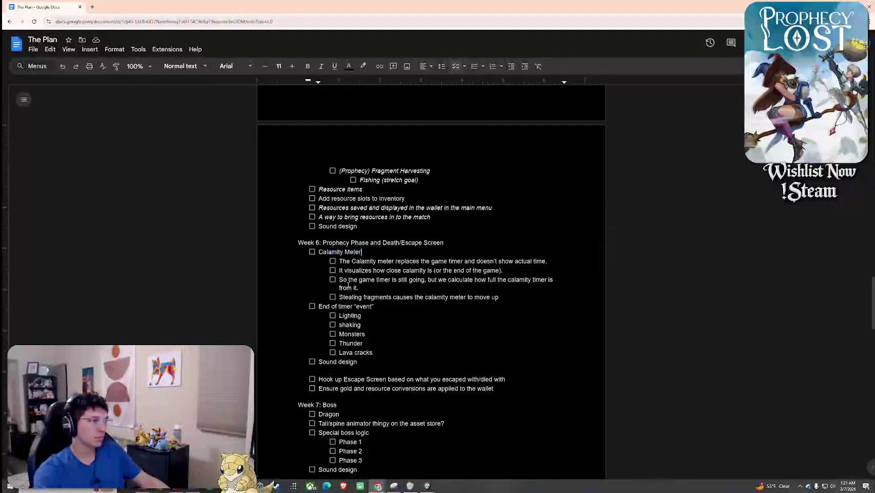
scroll(369, 253, "down", 7)
scroll(369, 227, "down", 15)
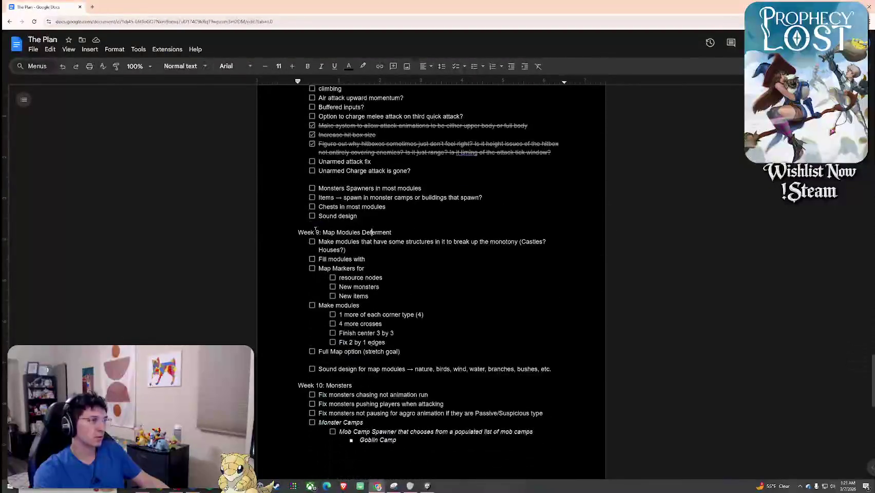
scroll(368, 227, "down", 8)
scroll(314, 261, "up", 15)
scroll(314, 260, "up", 20)
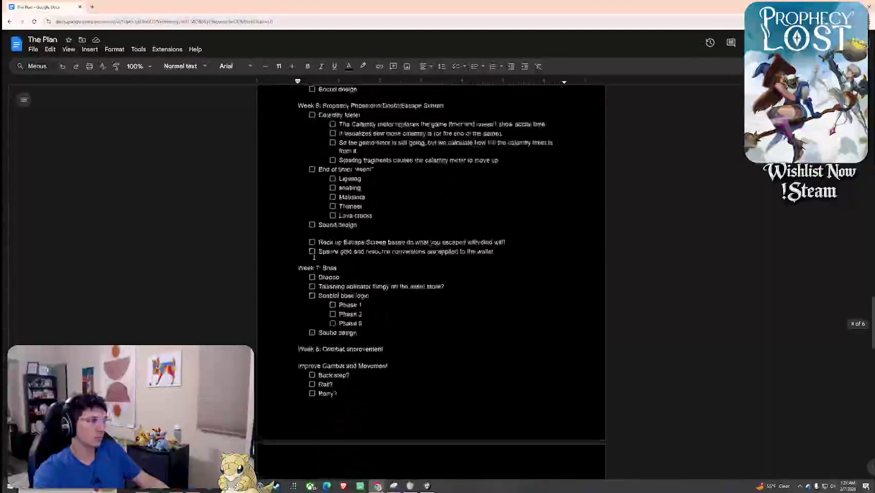
scroll(315, 257, "up", 1)
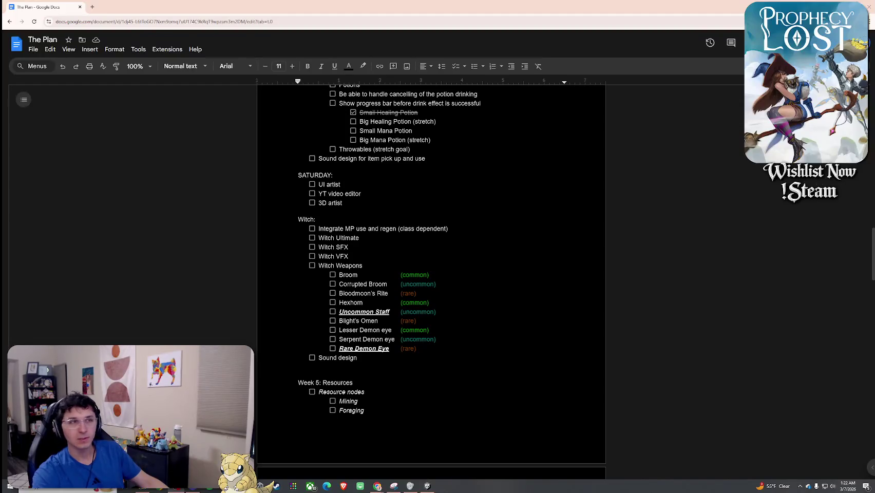
double_click(695, 7)
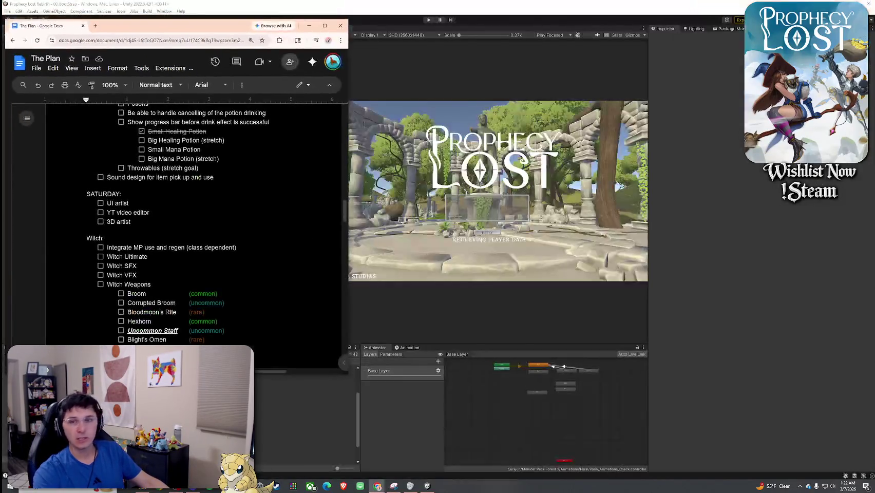